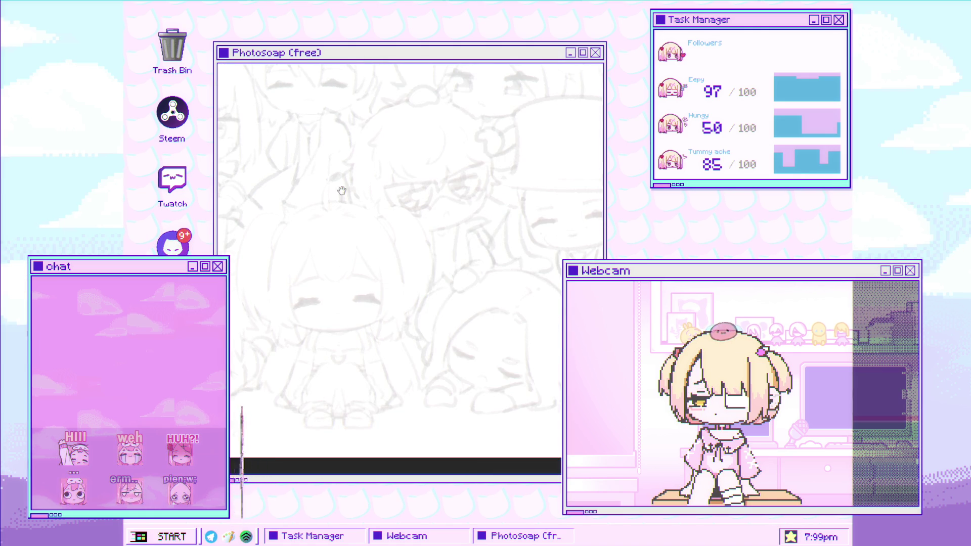
Step: Ink a thick dark stroke over the chibi's closed left eye
drag(299, 310, 392, 282)
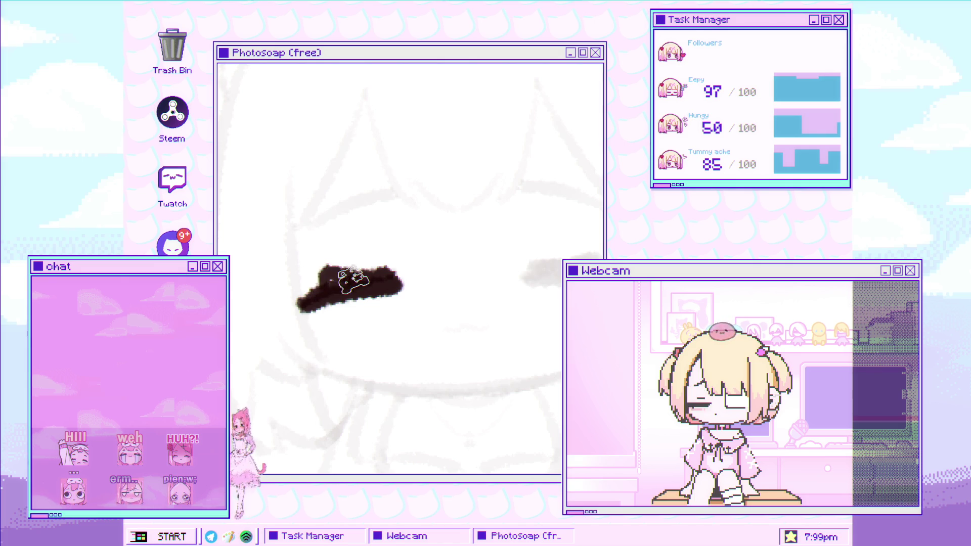
Step: Ink a face mark, the right eye and the left face contour in thick black
click(383, 285)
drag(377, 307, 382, 309)
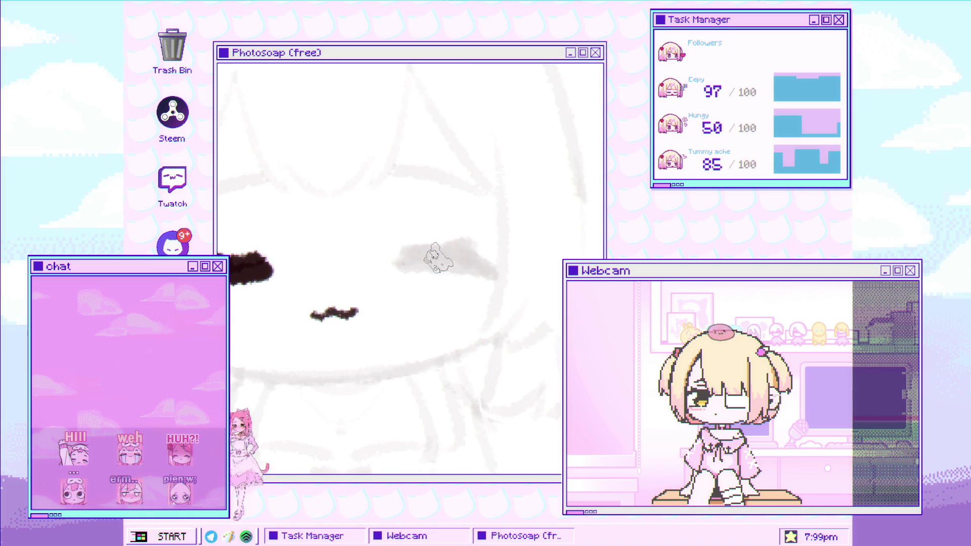
mouse_move(412, 243)
mouse_down()
mouse_move(468, 226)
mouse_move(404, 238)
mouse_move(470, 222)
mouse_move(413, 225)
mouse_up()
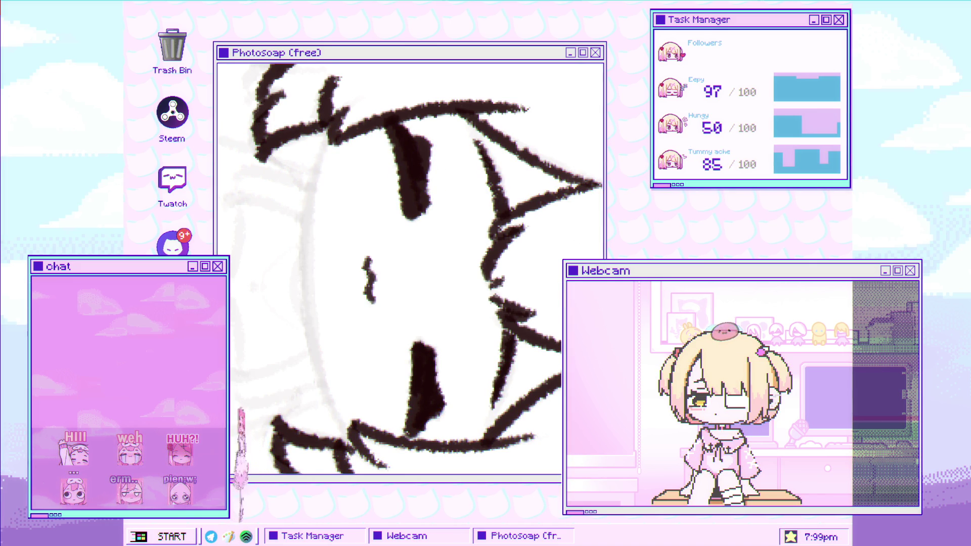
drag(337, 176, 384, 131)
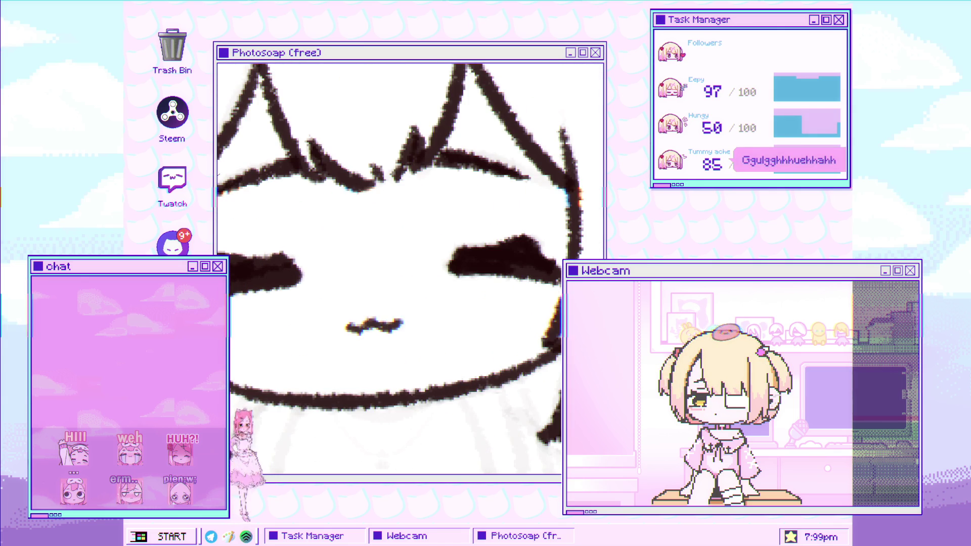
mouse_move(279, 320)
mouse_down()
mouse_move(315, 334)
mouse_move(506, 311)
mouse_move(558, 292)
mouse_move(540, 184)
mouse_up()
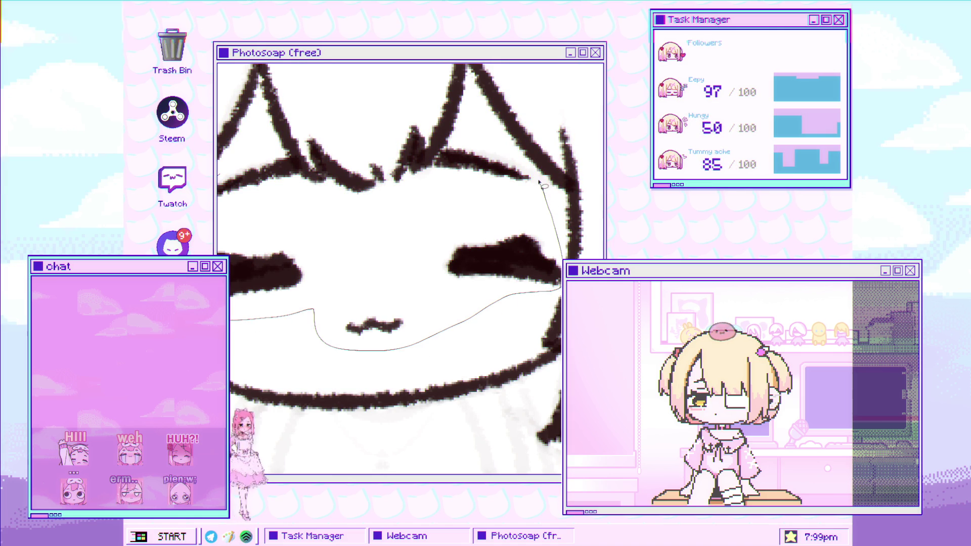
Step: Extend the thin guide line further left across the hair sketch
mouse_move(480, 145)
mouse_down()
mouse_move(451, 146)
mouse_move(375, 211)
mouse_up()
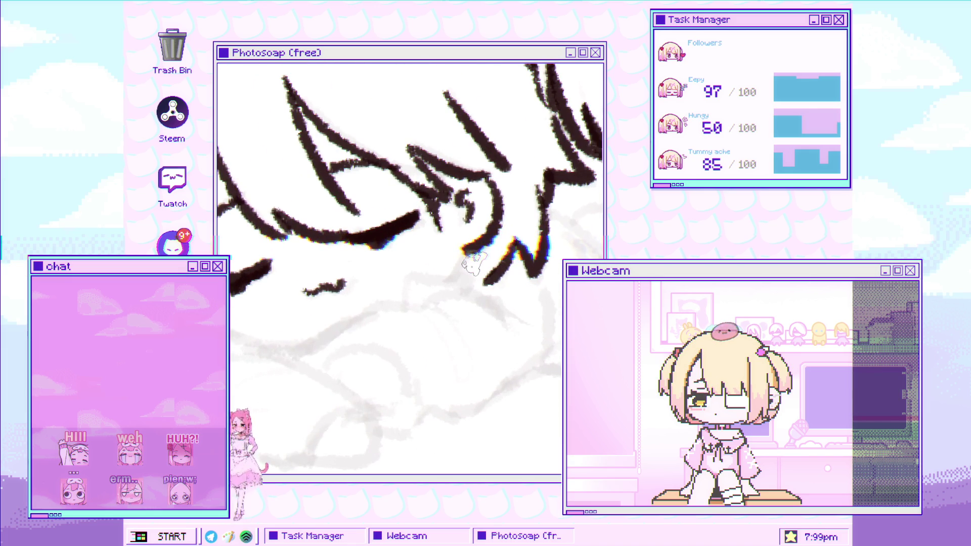
Step: Ink a short line under the fringe, the face's right curve and a long outline stroke
mouse_move(460, 277)
mouse_down()
mouse_move(404, 275)
mouse_move(405, 306)
mouse_move(464, 276)
mouse_up()
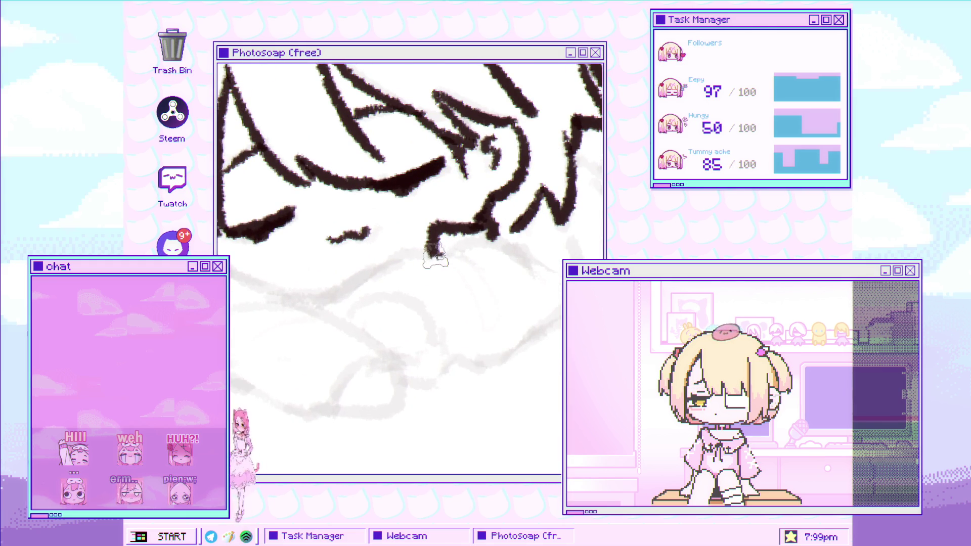
mouse_move(462, 248)
mouse_down()
mouse_move(487, 245)
mouse_move(536, 271)
mouse_move(405, 250)
mouse_move(334, 310)
mouse_move(411, 301)
mouse_up()
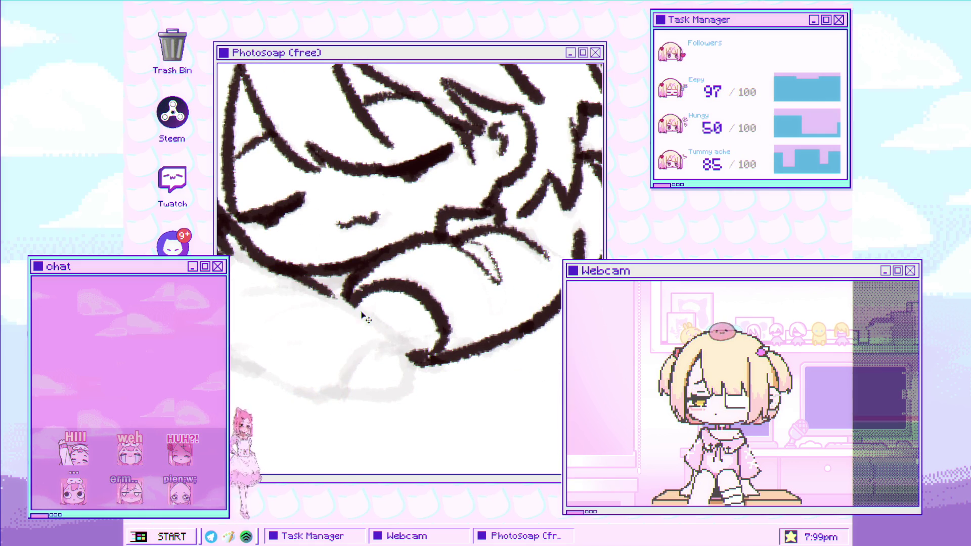
mouse_move(355, 306)
mouse_down()
mouse_move(286, 318)
mouse_move(328, 313)
mouse_move(354, 328)
mouse_move(303, 379)
mouse_move(233, 392)
mouse_up()
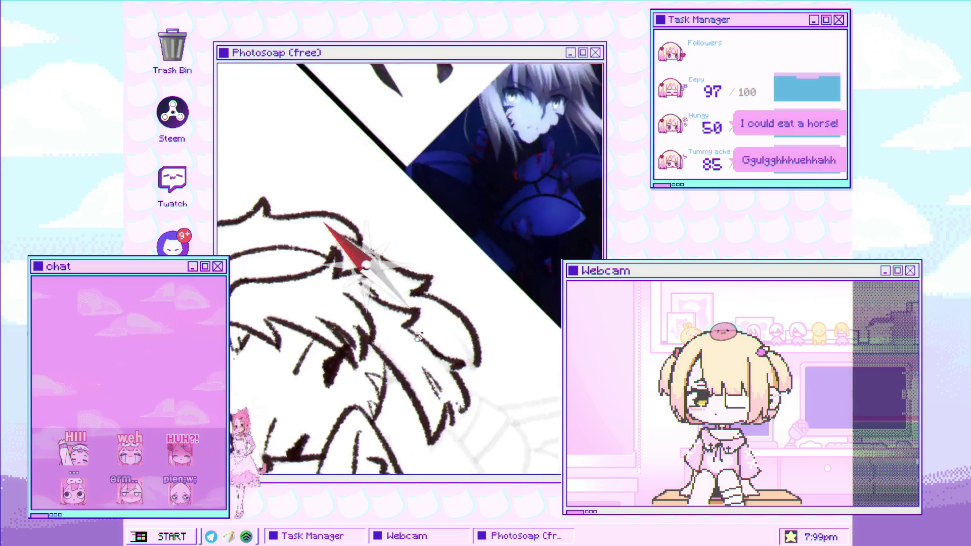
Step: Zoom in on the inked hair, then the face and hand, then back out
click(411, 267)
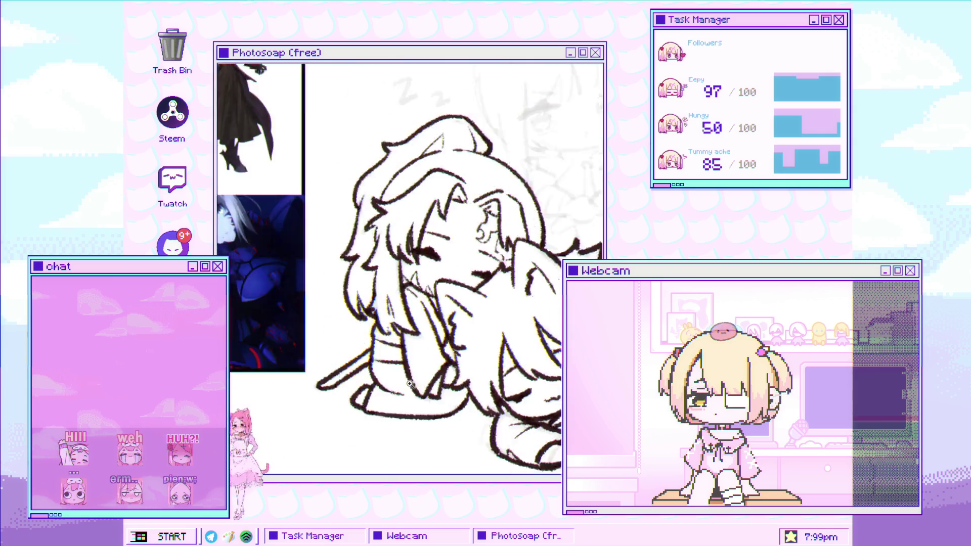
click(429, 333)
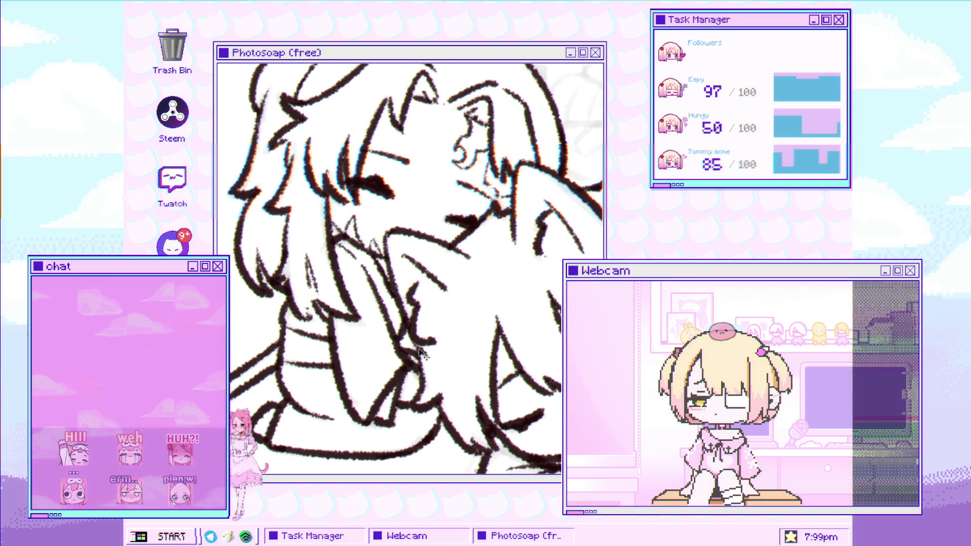
click(416, 355)
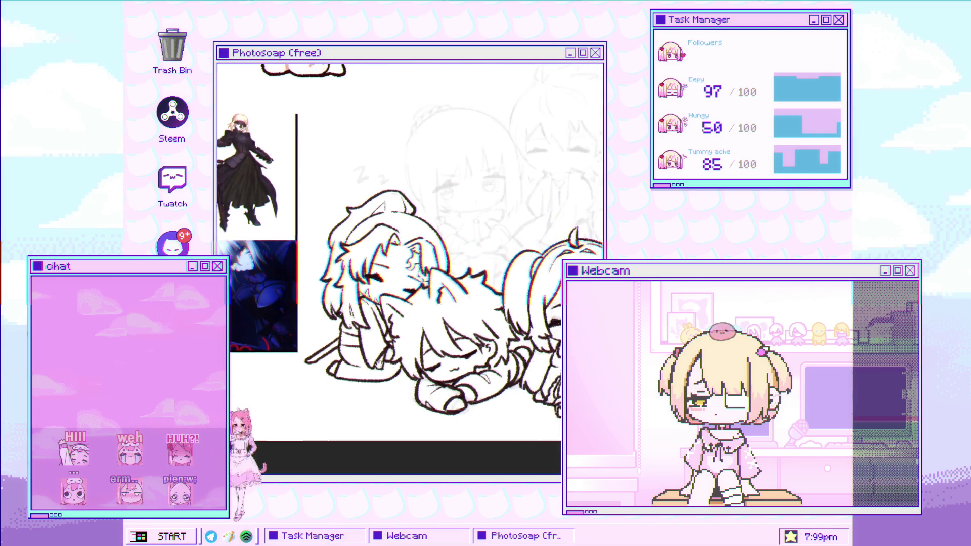
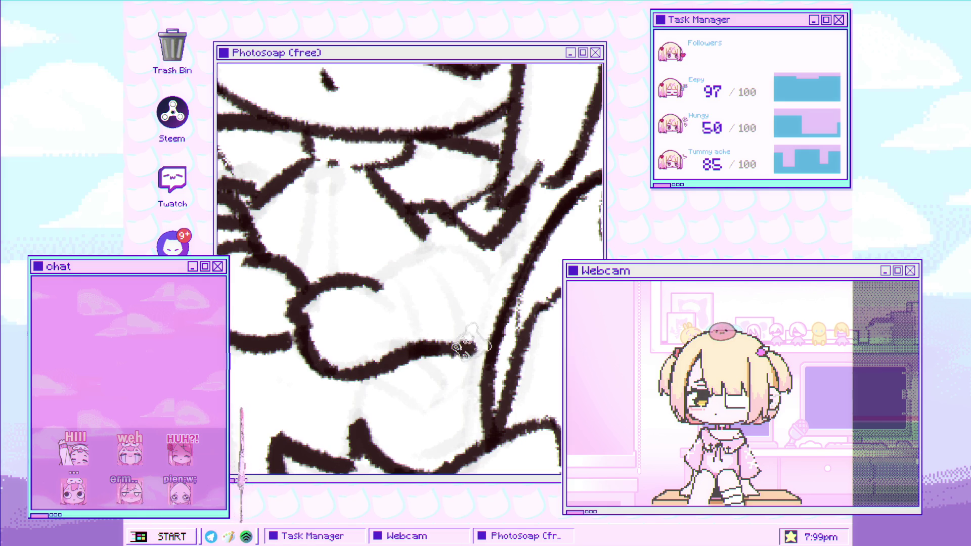
Step: Ink black strokes over the sketched arm line, curved sleeve outline and folded arm
mouse_move(427, 248)
mouse_down()
mouse_move(494, 268)
mouse_move(503, 291)
mouse_move(488, 268)
mouse_up()
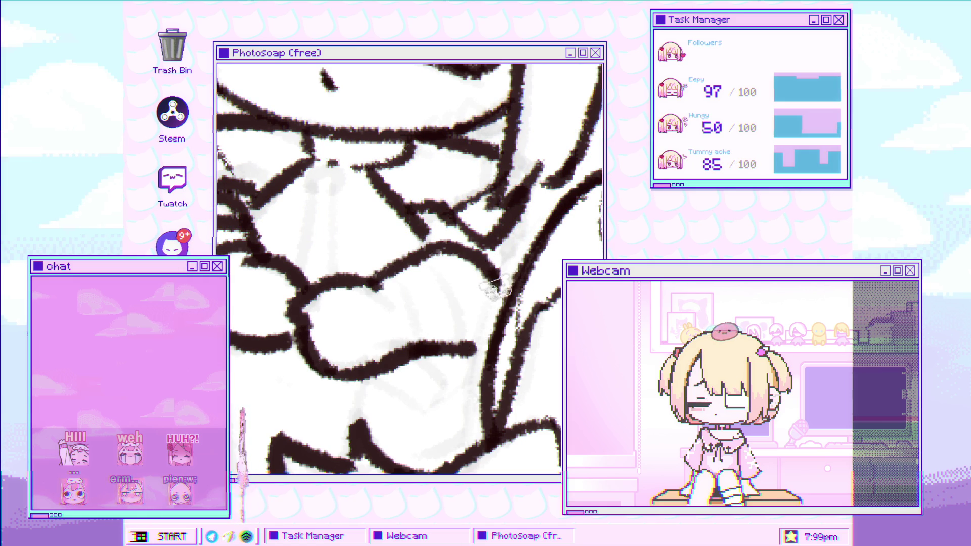
drag(396, 273, 420, 337)
drag(428, 263, 445, 280)
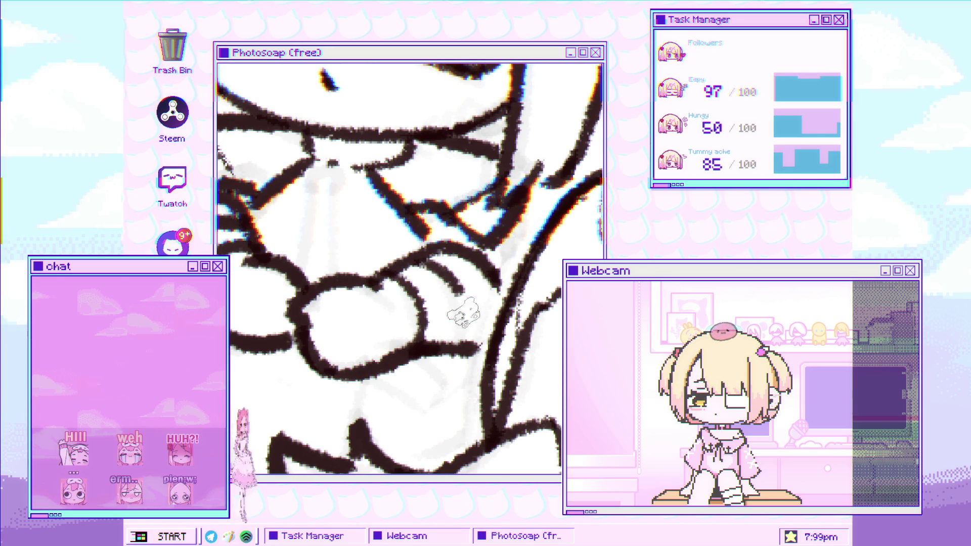
scroll(457, 291, down, 3)
scroll(458, 283, up, 3)
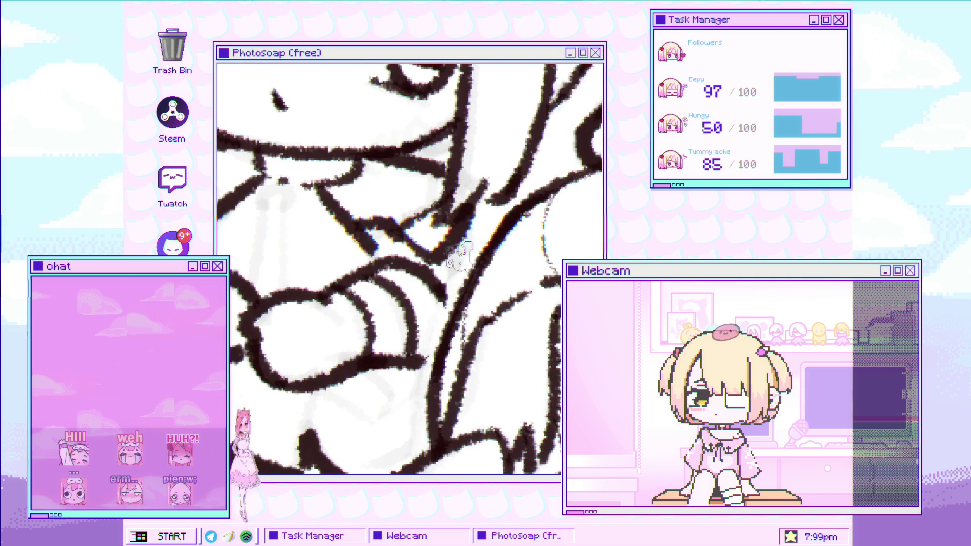
scroll(450, 283, down, 2)
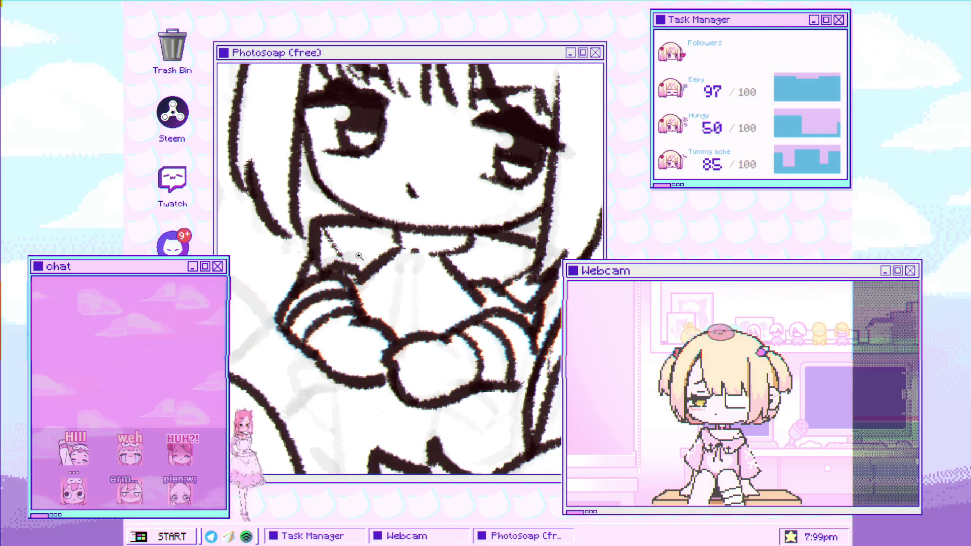
Step: Zoom the canvas out and back in to continue inking the grey sketch
scroll(384, 274, down, 3)
scroll(385, 274, up, 4)
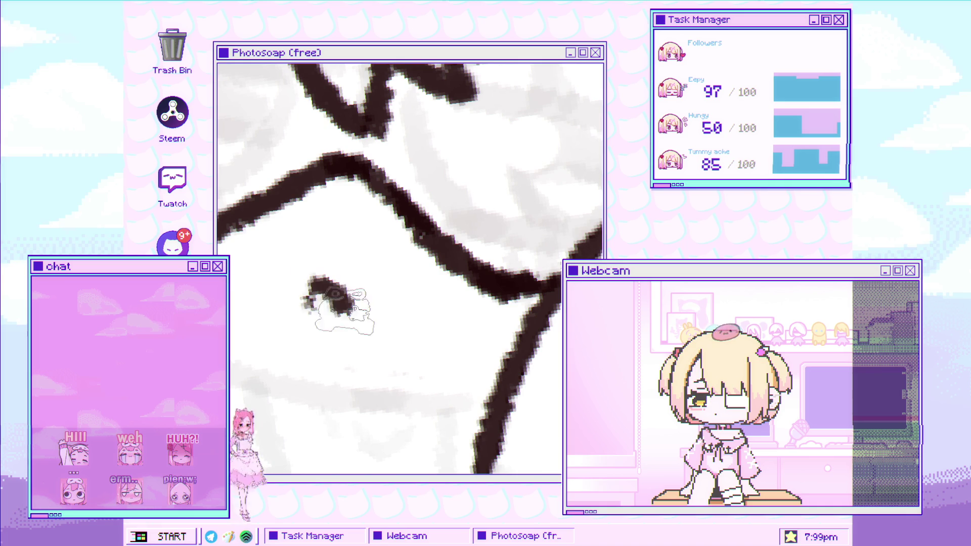
Step: Erase the dark blotch and nearby stray mark from the white area
drag(344, 296, 329, 303)
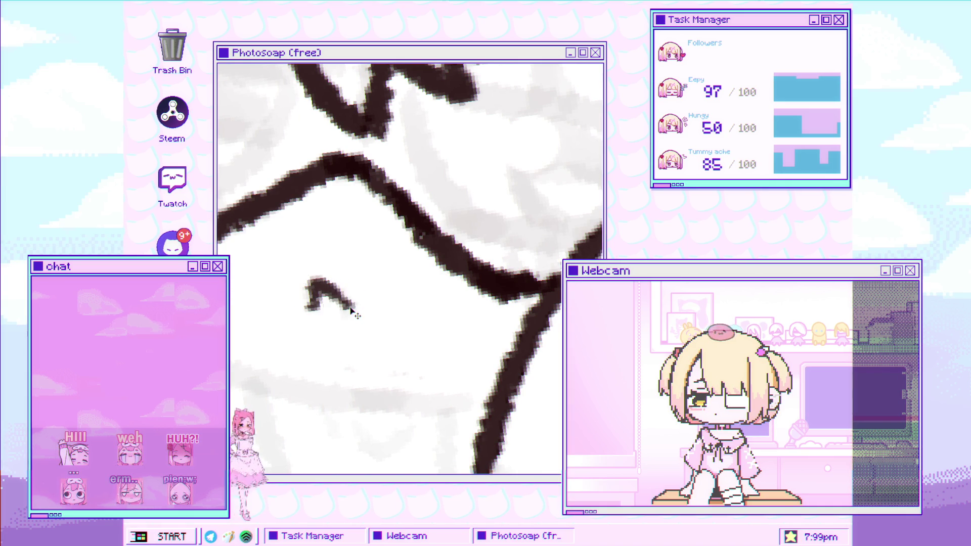
drag(321, 304, 349, 311)
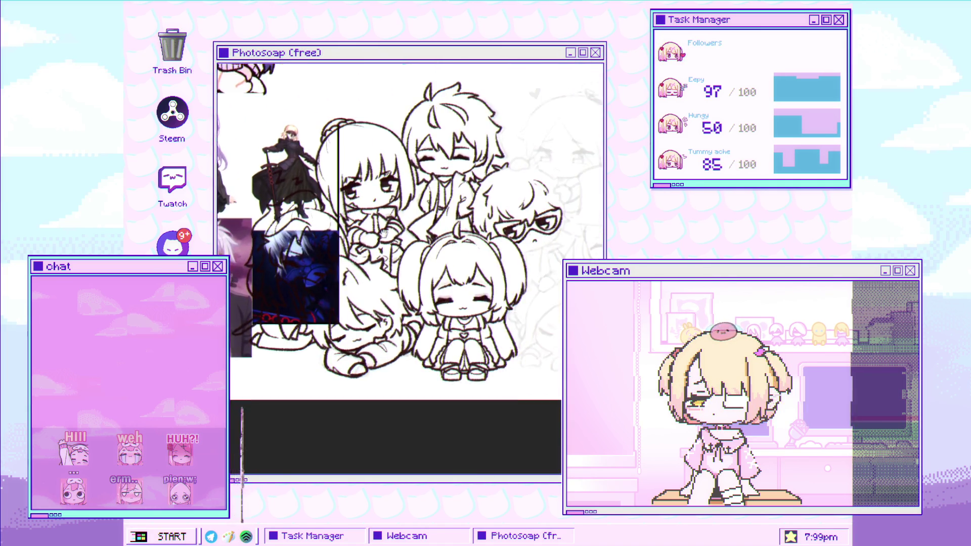
Step: Zoom in twice on the glasses-wearing character's face with the magnifier
click(336, 203)
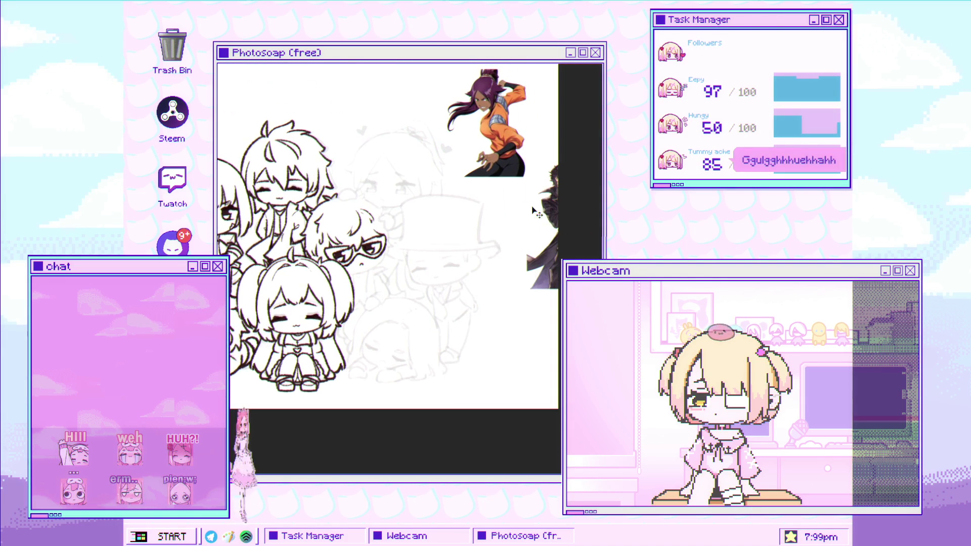
click(407, 259)
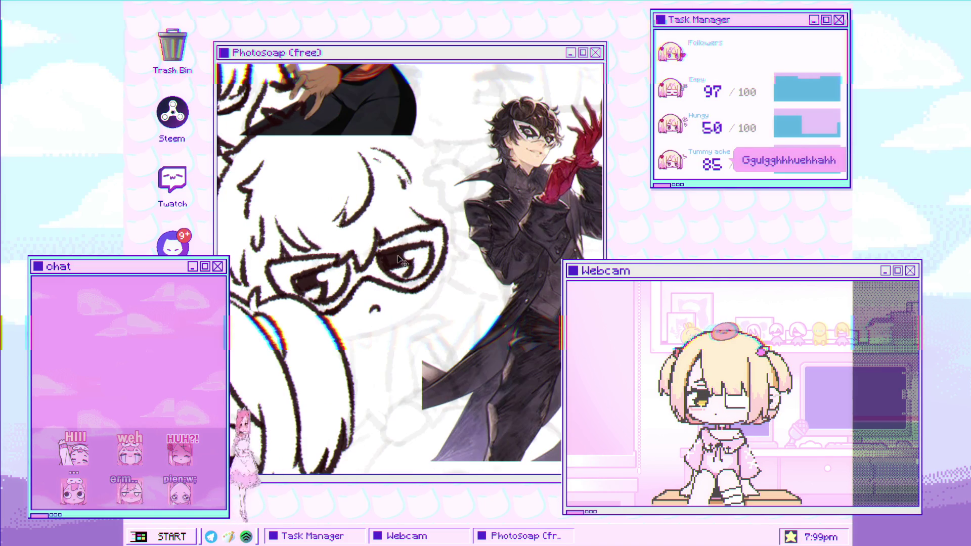